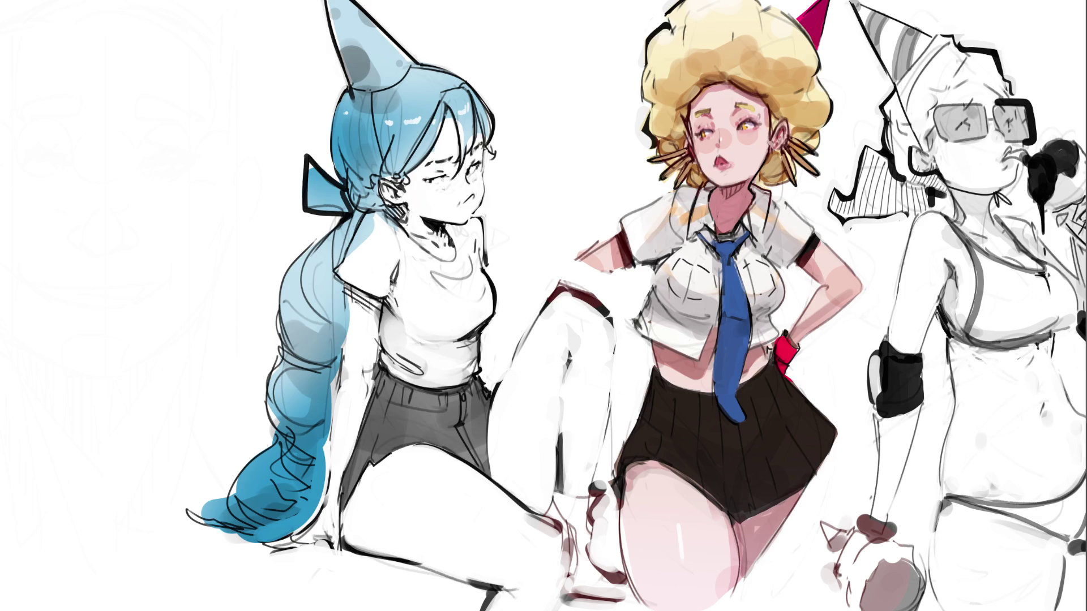
Step: Thicken the black band on the girl's sleeve
{"action": "left_click_drag", "start_coordinate": [808, 242], "coordinate": [805, 255]}
Step: Paint a black sleeve band and white waist highlights on the middle girl, then shade her skirt's lower edge
{"action": "mouse_move", "coordinate": [619, 235]}
{"action": "left_mouse_down"}
{"action": "mouse_move", "coordinate": [625, 261]}
{"action": "mouse_move", "coordinate": [630, 233]}
{"action": "left_mouse_up"}
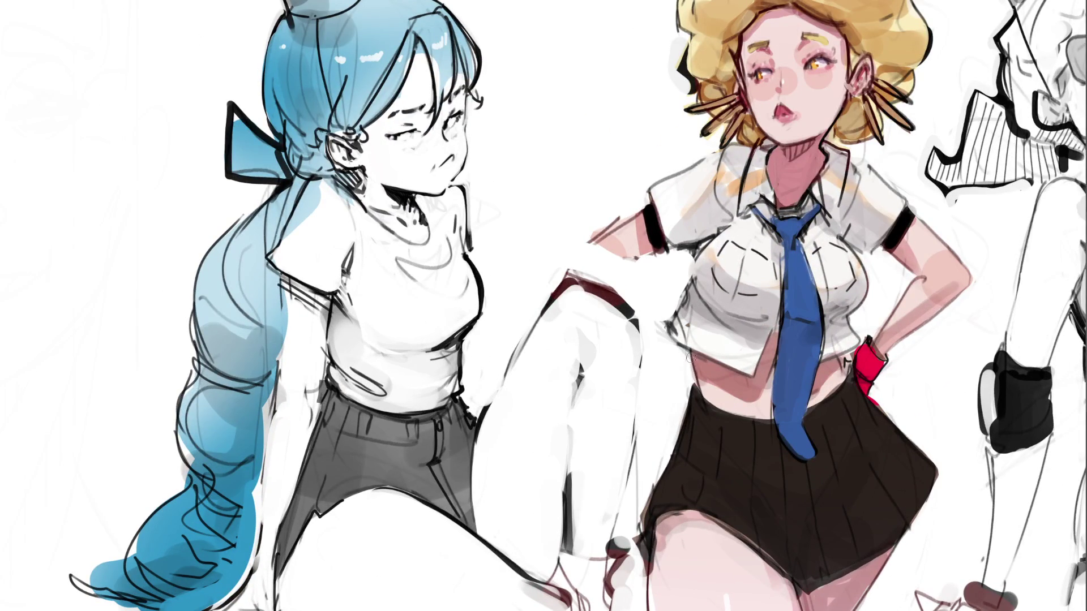
{"action": "mouse_move", "coordinate": [687, 356]}
{"action": "left_mouse_down"}
{"action": "mouse_move", "coordinate": [694, 387]}
{"action": "mouse_move", "coordinate": [690, 361]}
{"action": "mouse_move", "coordinate": [695, 382]}
{"action": "mouse_move", "coordinate": [706, 377]}
{"action": "mouse_move", "coordinate": [697, 363]}
{"action": "mouse_move", "coordinate": [694, 378]}
{"action": "mouse_move", "coordinate": [698, 362]}
{"action": "mouse_move", "coordinate": [709, 367]}
{"action": "left_mouse_up"}
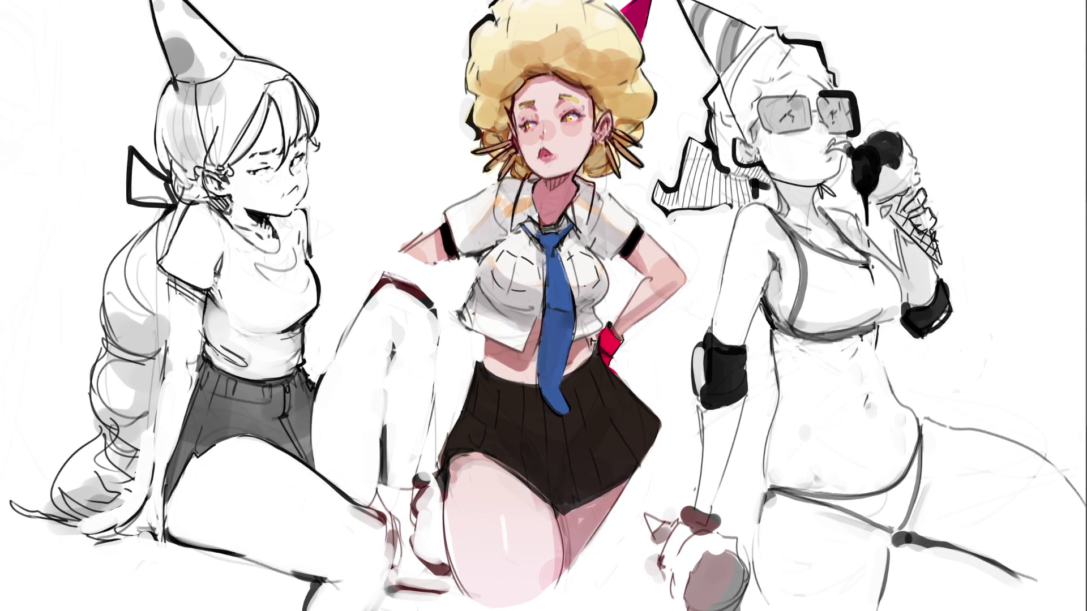
{"action": "mouse_move", "coordinate": [452, 457]}
{"action": "left_mouse_down"}
{"action": "mouse_move", "coordinate": [444, 481]}
{"action": "mouse_move", "coordinate": [449, 467]}
{"action": "mouse_move", "coordinate": [483, 454]}
{"action": "left_mouse_up"}
Step: Shade the skirt's lower hem darker, undoing several trial strokes along the way
{"action": "mouse_move", "coordinate": [484, 458]}
{"action": "left_mouse_down"}
{"action": "mouse_move", "coordinate": [560, 516]}
{"action": "mouse_move", "coordinate": [570, 510]}
{"action": "left_mouse_up"}
{"action": "key", "text": "ctrl+z"}
{"action": "left_click_drag", "start_coordinate": [512, 476], "coordinate": [560, 516]}
{"action": "key", "text": "ctrl+z"}
{"action": "key", "text": "ctrl+z"}
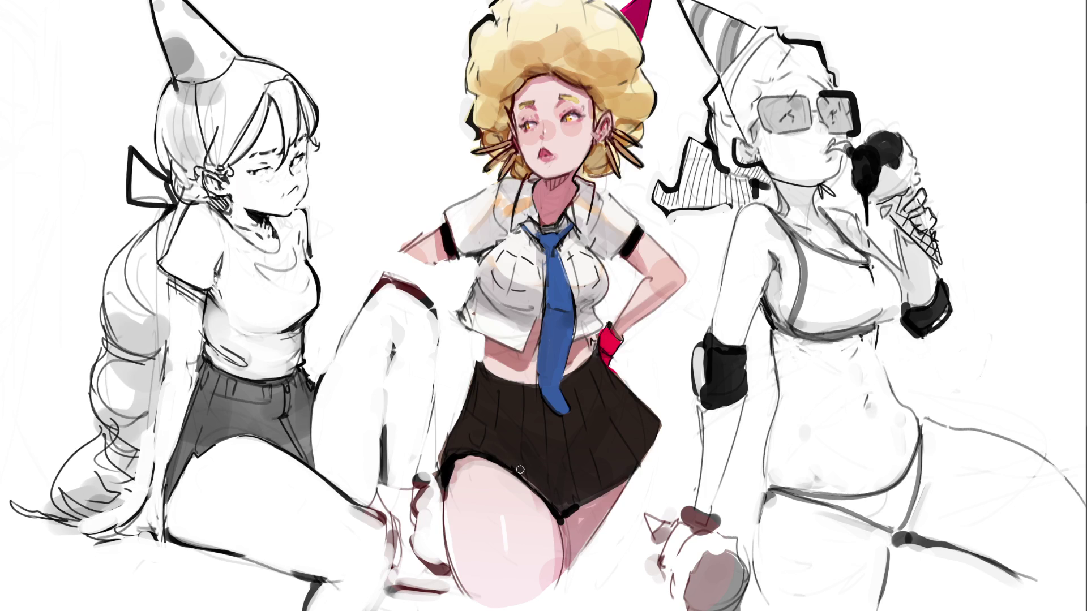
{"action": "mouse_move", "coordinate": [518, 473]}
{"action": "left_mouse_down"}
{"action": "mouse_move", "coordinate": [561, 516]}
{"action": "mouse_move", "coordinate": [510, 467]}
{"action": "left_mouse_up"}
{"action": "key", "text": "ctrl+z"}
{"action": "key", "text": "ctrl+z"}
{"action": "left_click_drag", "start_coordinate": [590, 505], "coordinate": [631, 481]}
{"action": "key", "text": "ctrl+z"}
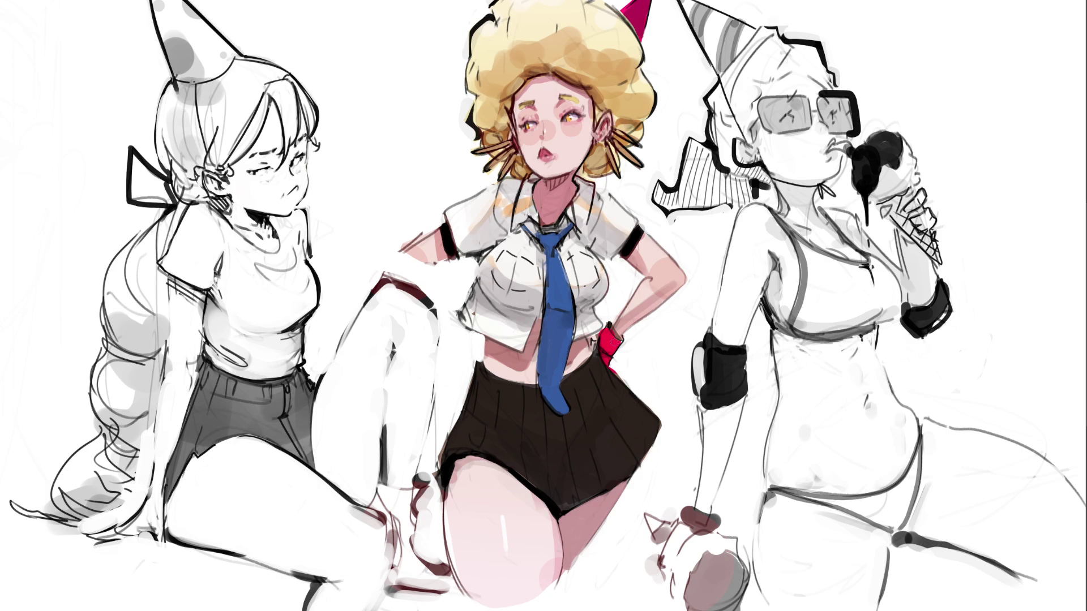
Step: Sample the dark skirt colour for the skirt's right edge, then add orange strands to the blonde hair
{"action": "left_click", "coordinate": [602, 338], "text": "ctrl"}
{"action": "left_click_drag", "start_coordinate": [612, 367], "coordinate": [667, 416]}
{"action": "mouse_move", "coordinate": [481, 71]}
{"action": "left_mouse_down"}
{"action": "mouse_move", "coordinate": [501, 50]}
{"action": "mouse_move", "coordinate": [573, 26]}
{"action": "mouse_move", "coordinate": [634, 56]}
{"action": "left_mouse_up"}
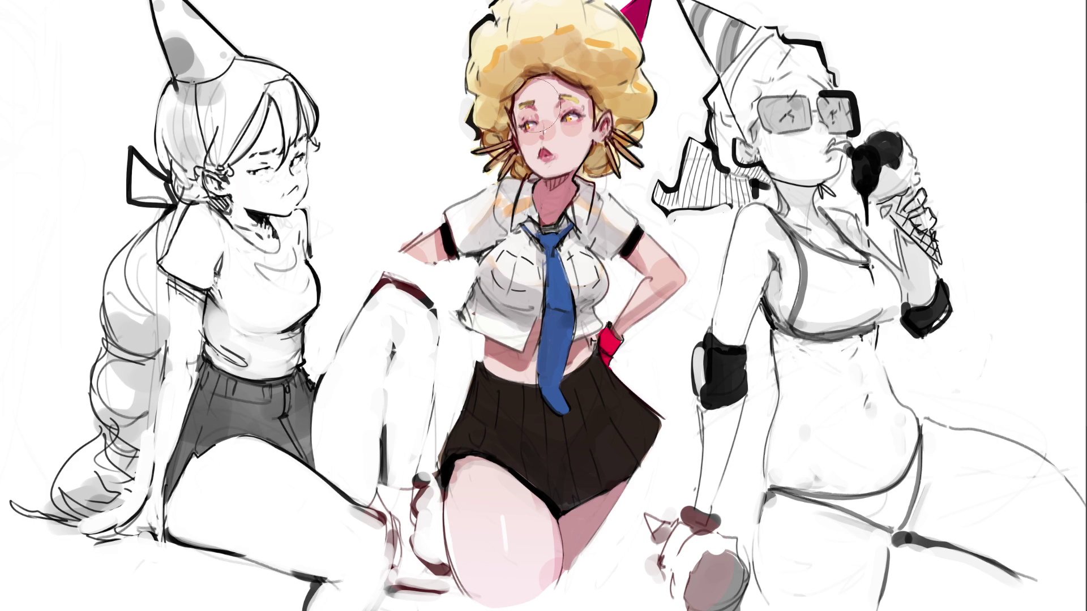
{"action": "key", "text": "bracketright"}
{"action": "key", "text": "bracketright"}
{"action": "key", "text": "bracketright"}
Step: Cover the middle girl's pale forehead with skin tone, then revert to restore the left girl's eye stroke
{"action": "mouse_move", "coordinate": [559, 100]}
{"action": "left_mouse_down"}
{"action": "mouse_move", "coordinate": [541, 102]}
{"action": "mouse_move", "coordinate": [566, 99]}
{"action": "mouse_move", "coordinate": [582, 80]}
{"action": "left_mouse_up"}
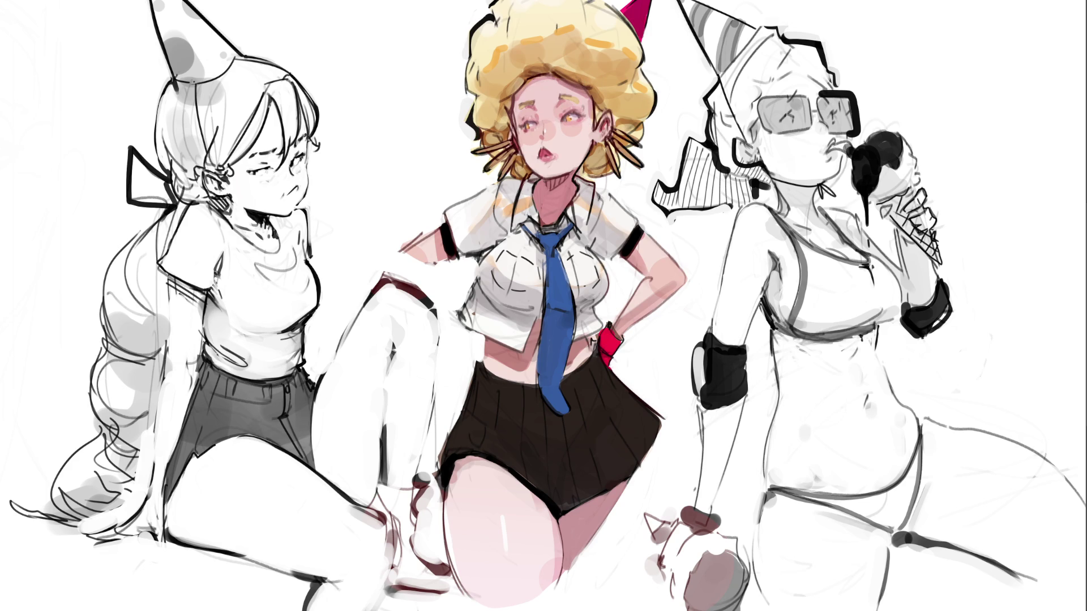
{"action": "key", "text": "ctrl+z"}
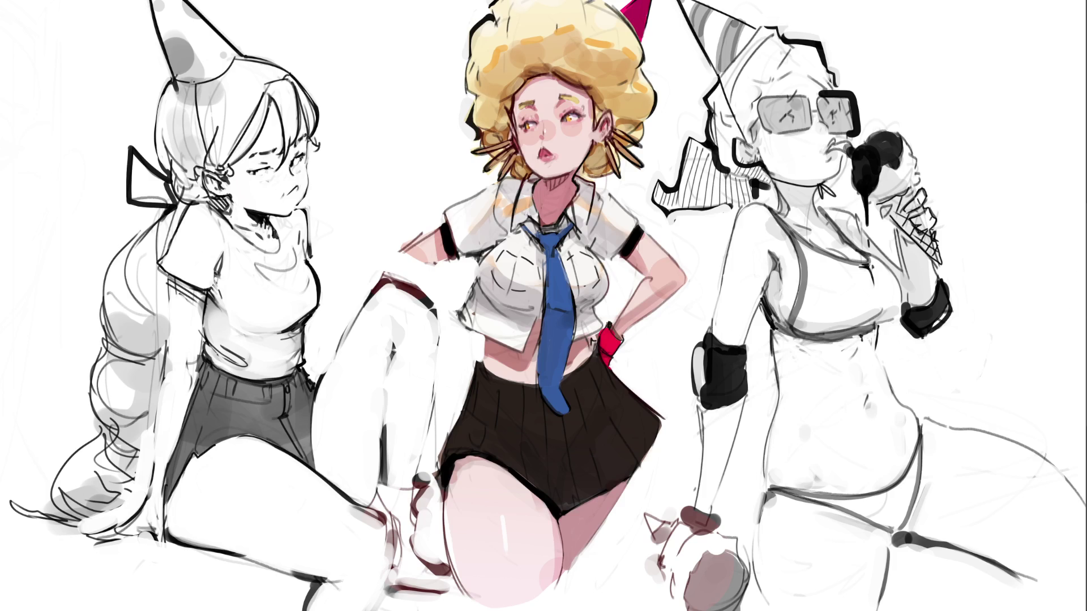
{"action": "key", "text": "ctrl+z"}
{"action": "key", "text": "ctrl+z"}
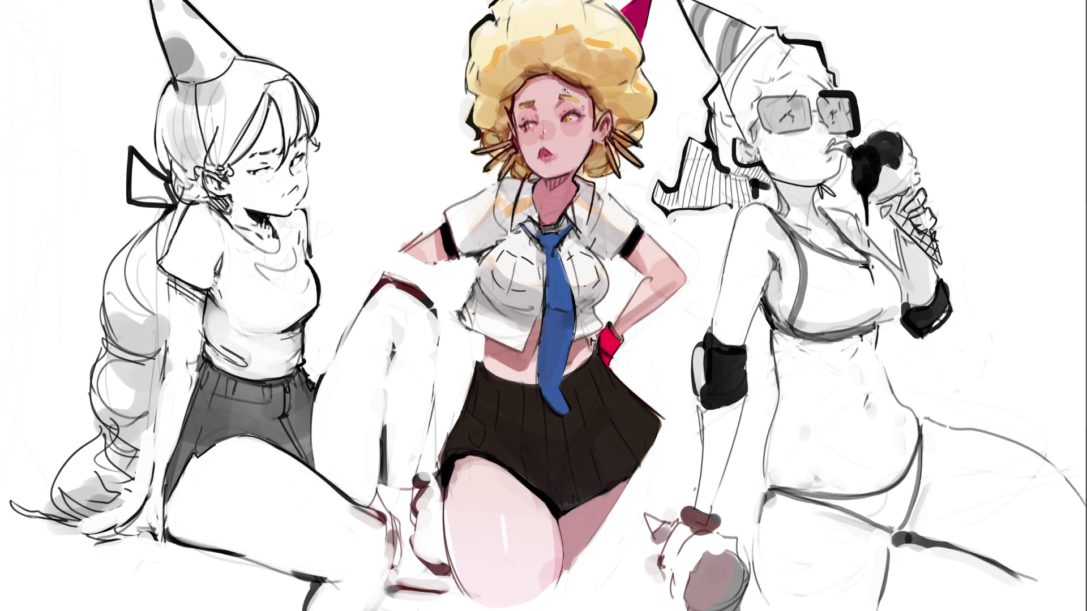
{"action": "key", "text": "bracketleft"}
{"action": "key", "text": "bracketleft"}
Step: Draw thin glasses on the blonde girl, shade under her chin, and add pink shading across her face
{"action": "mouse_move", "coordinate": [546, 129]}
{"action": "left_mouse_down"}
{"action": "mouse_move", "coordinate": [578, 119]}
{"action": "mouse_move", "coordinate": [586, 133]}
{"action": "mouse_move", "coordinate": [558, 127]}
{"action": "mouse_move", "coordinate": [526, 139]}
{"action": "mouse_move", "coordinate": [551, 144]}
{"action": "left_mouse_up"}
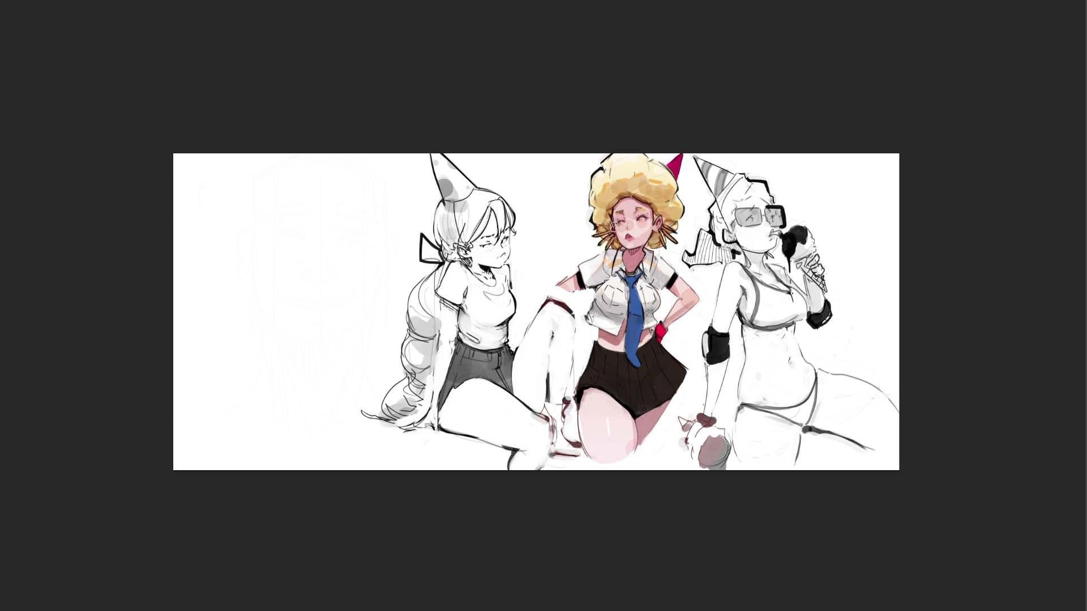
{"action": "mouse_move", "coordinate": [623, 210]}
{"action": "left_mouse_down"}
{"action": "mouse_move", "coordinate": [646, 212]}
{"action": "mouse_move", "coordinate": [624, 219]}
{"action": "left_mouse_up"}
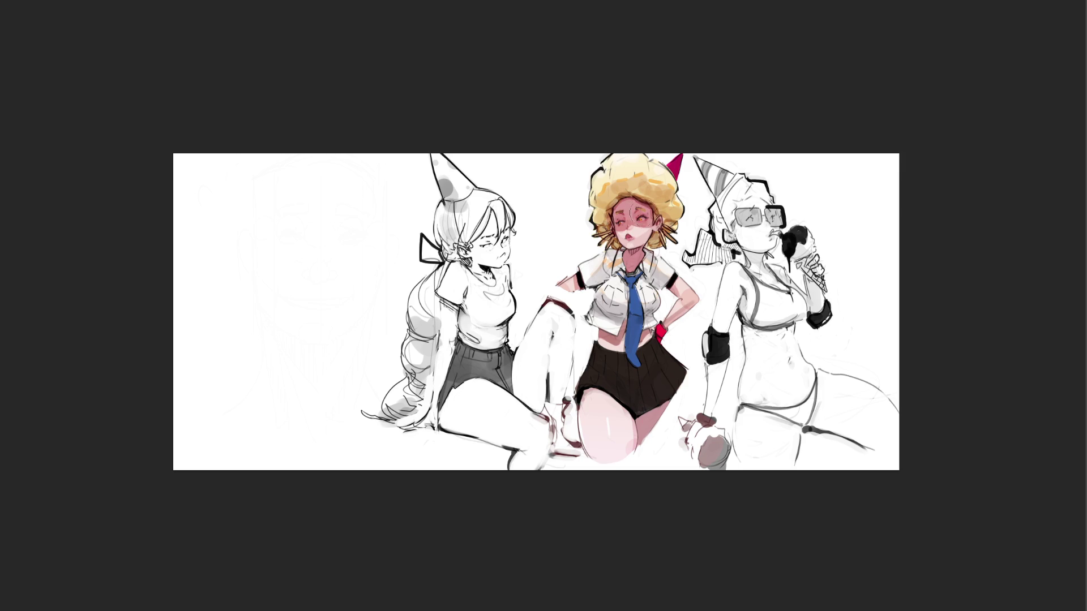
{"action": "key", "text": "ctrl+space"}
{"action": "left_click_drag", "start_coordinate": [635, 248], "coordinate": [641, 247]}
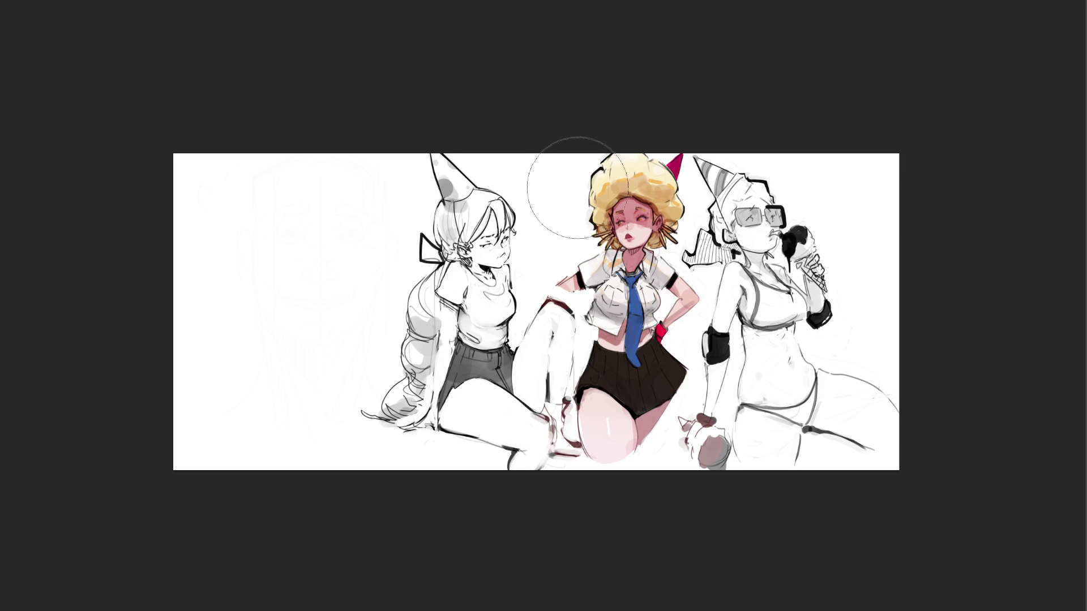
{"action": "key", "text": "bracketleft"}
{"action": "key", "text": "bracketleft"}
{"action": "key", "text": "bracketleft"}
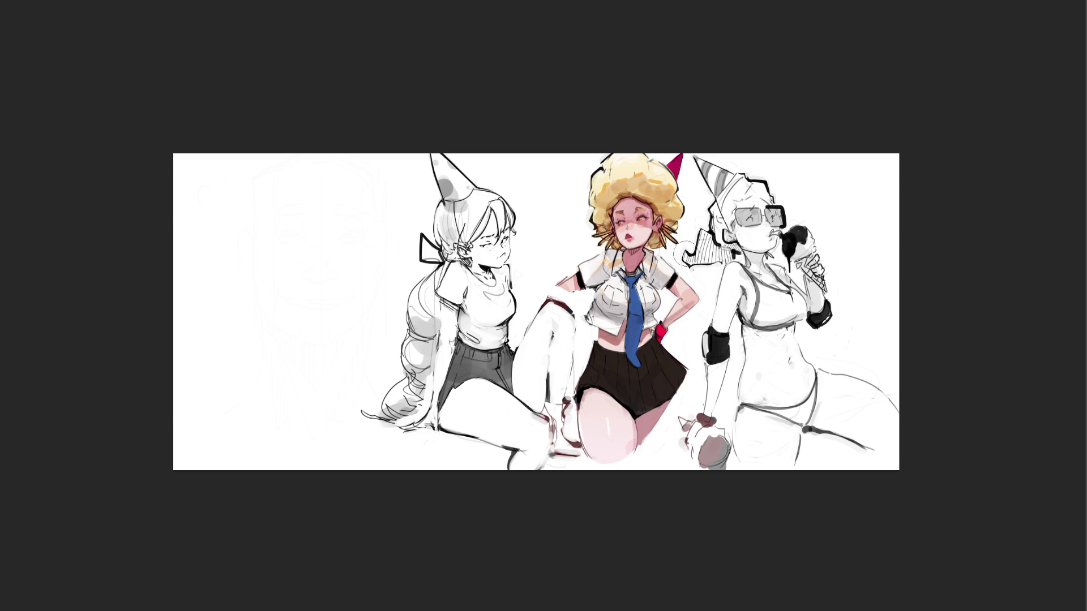
{"action": "left_click_drag", "start_coordinate": [663, 212], "coordinate": [617, 218]}
Step: Compare face shading with undo/redo, keep the lighter pink, and paint the right girl's wristband black
{"action": "key", "text": "ctrl+z"}
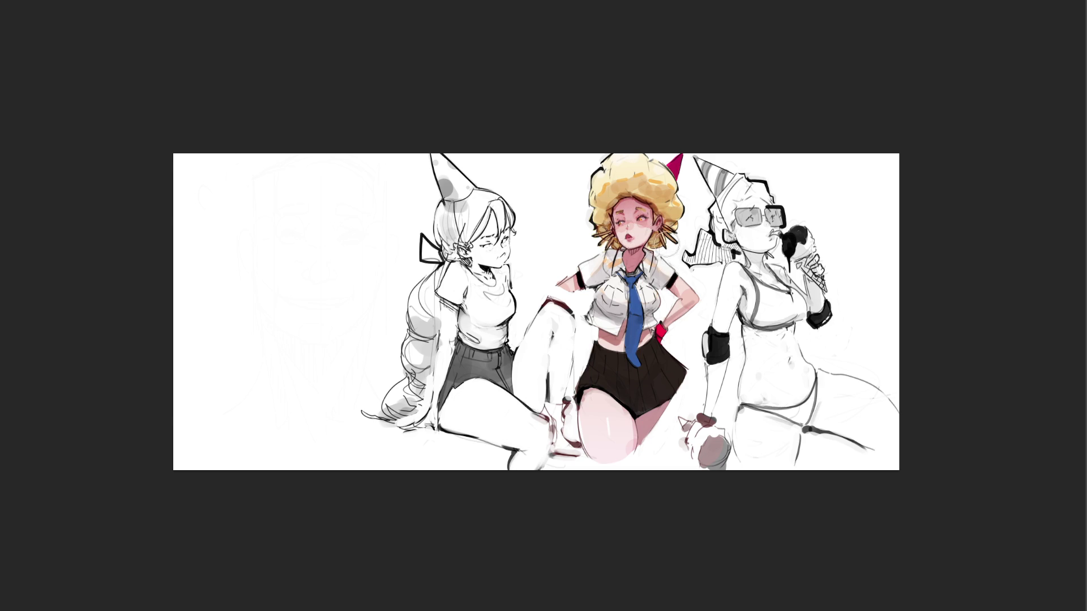
{"action": "key", "text": "ctrl+shift+z"}
{"action": "key", "text": "ctrl+z"}
{"action": "key", "text": "ctrl+shift+z"}
{"action": "key", "text": "ctrl+z"}
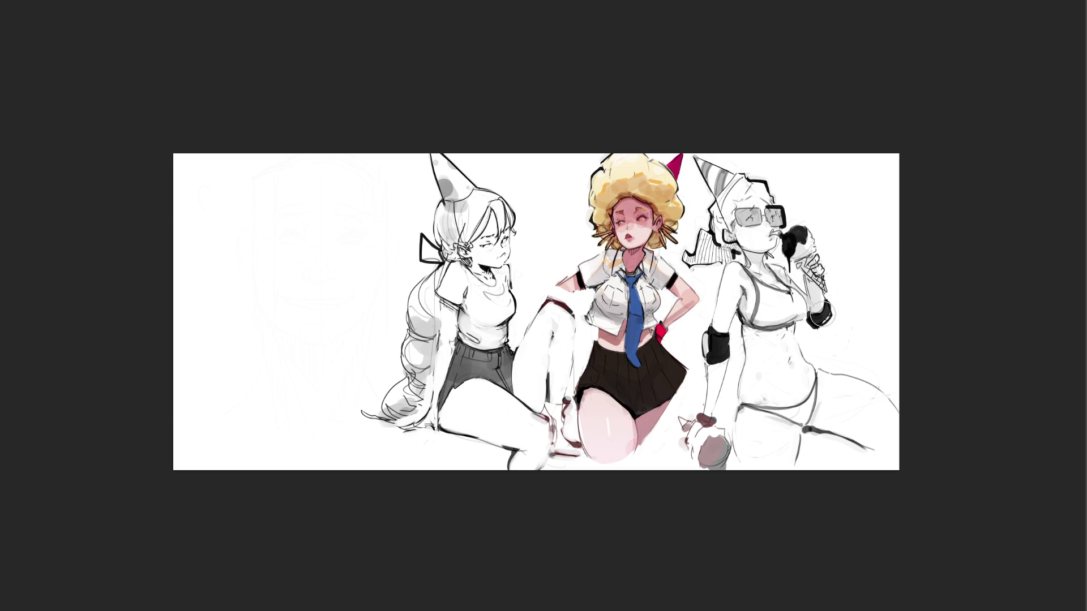
{"action": "left_click_drag", "start_coordinate": [821, 315], "coordinate": [822, 312]}
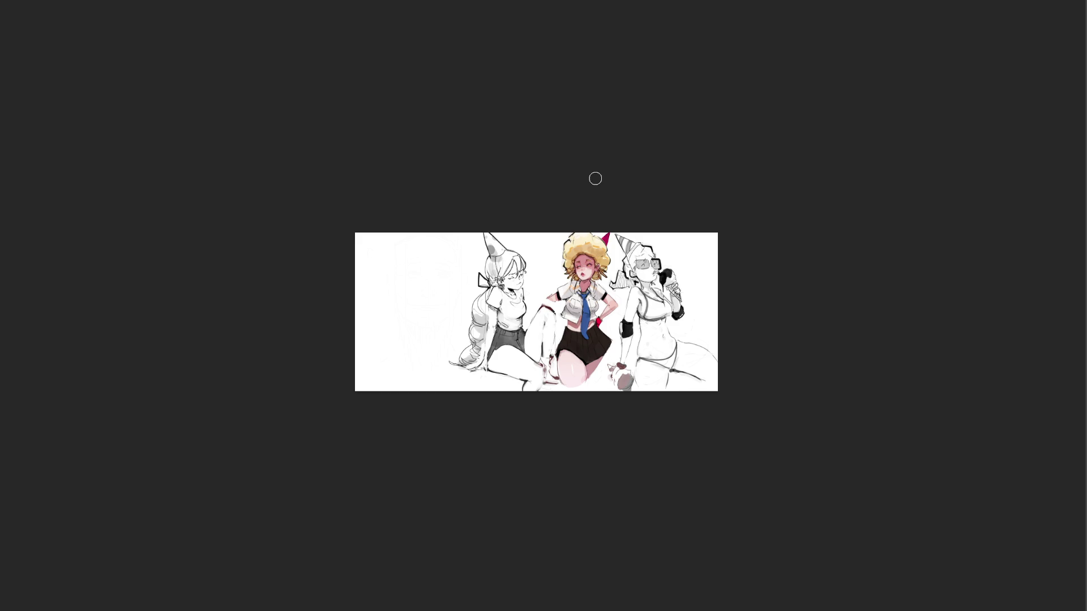
{"action": "key", "text": "bracketright"}
{"action": "key", "text": "bracketright"}
{"action": "key", "text": "bracketright"}
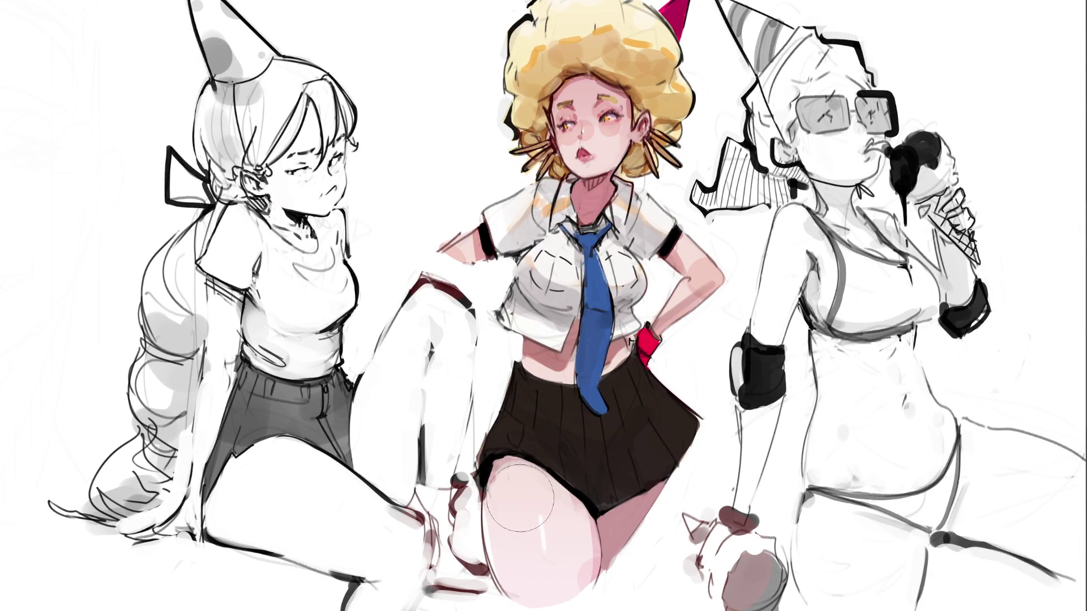
Step: Shade the middle girl's thigh darker pink, blend it softly with a larger brush, and repaint the skirt hem
{"action": "key", "text": "bracketleft"}
{"action": "key", "text": "bracketleft"}
{"action": "key", "text": "bracketleft"}
{"action": "mouse_move", "coordinate": [512, 471]}
{"action": "left_mouse_down"}
{"action": "mouse_move", "coordinate": [494, 483]}
{"action": "mouse_move", "coordinate": [491, 538]}
{"action": "mouse_move", "coordinate": [526, 503]}
{"action": "mouse_move", "coordinate": [544, 538]}
{"action": "mouse_move", "coordinate": [555, 527]}
{"action": "mouse_move", "coordinate": [572, 544]}
{"action": "mouse_move", "coordinate": [550, 566]}
{"action": "left_mouse_up"}
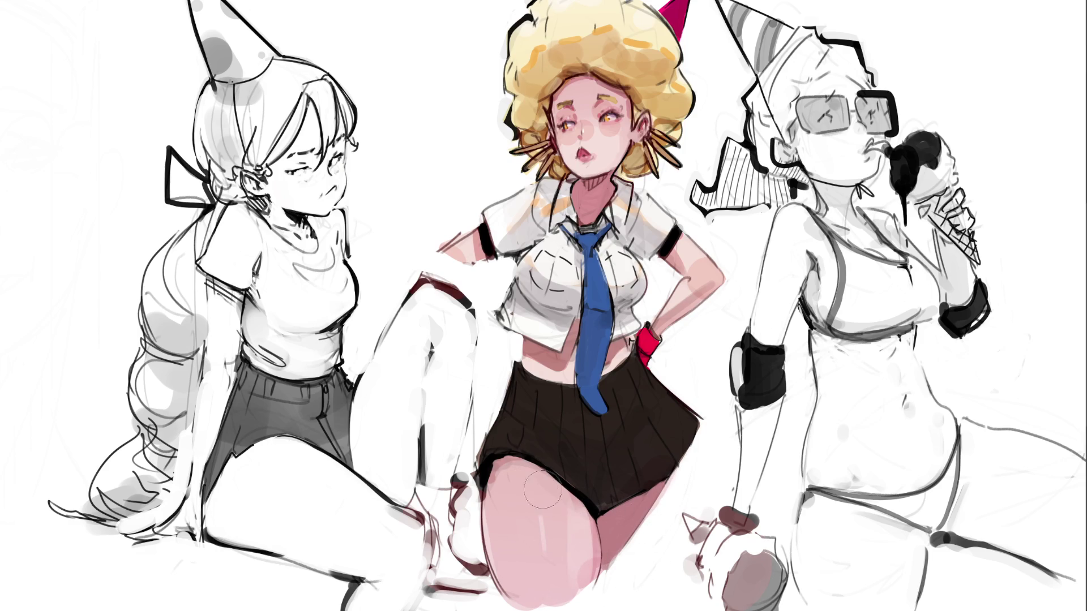
{"action": "key", "text": "bracketright"}
{"action": "key", "text": "bracketright"}
{"action": "key", "text": "bracketright"}
{"action": "mouse_move", "coordinate": [534, 523]}
{"action": "left_mouse_down"}
{"action": "mouse_move", "coordinate": [538, 543]}
{"action": "mouse_move", "coordinate": [532, 464]}
{"action": "mouse_move", "coordinate": [549, 520]}
{"action": "left_mouse_up"}
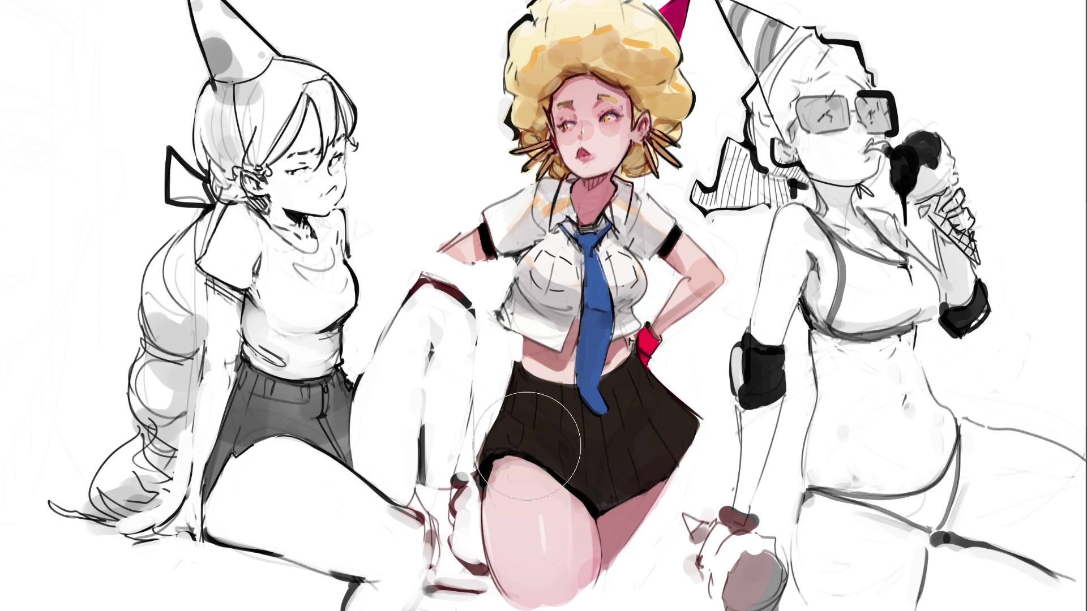
{"action": "mouse_move", "coordinate": [498, 453]}
{"action": "left_mouse_down"}
{"action": "mouse_move", "coordinate": [481, 493]}
{"action": "mouse_move", "coordinate": [509, 566]}
{"action": "left_mouse_up"}
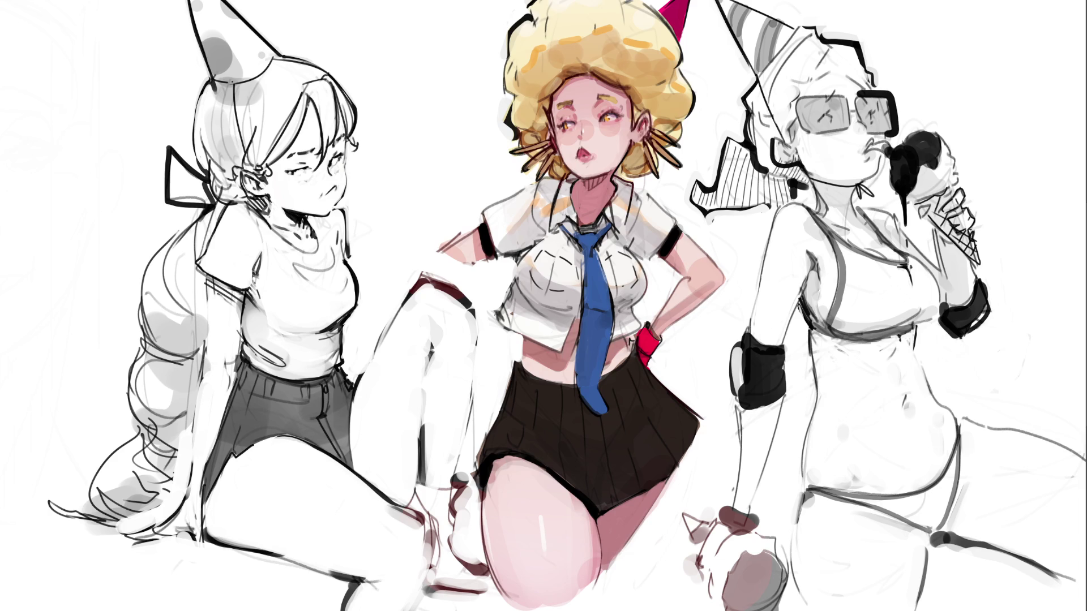
Step: With a small dark brush, accent the earring strands on the right and left of her face
{"action": "key", "text": "["}
{"action": "key", "text": "["}
{"action": "key", "text": "["}
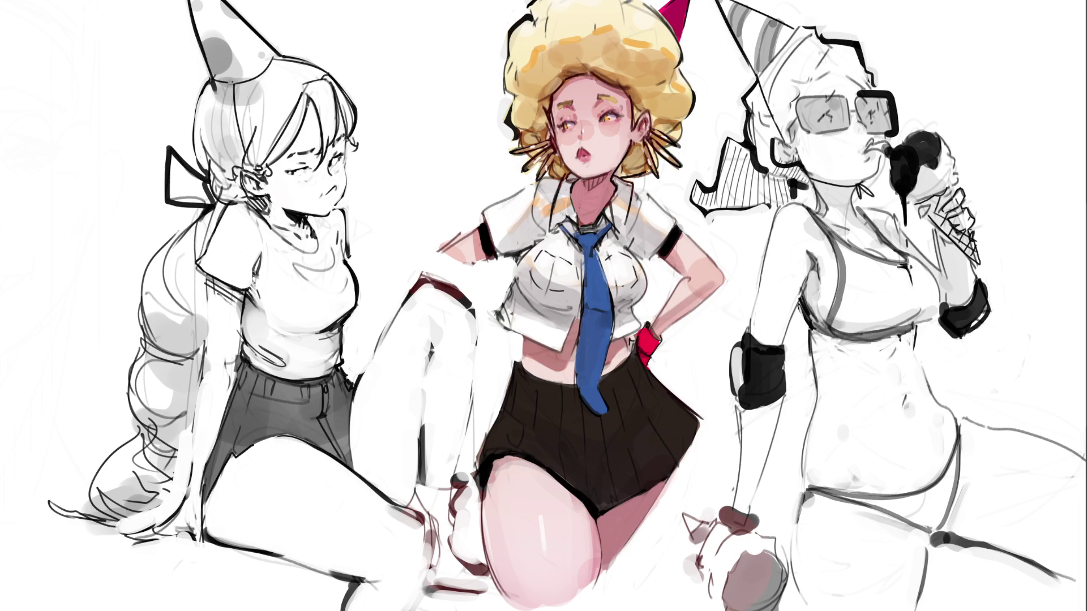
{"action": "left_click_drag", "start_coordinate": [658, 157], "coordinate": [660, 167]}
{"action": "left_click_drag", "start_coordinate": [547, 171], "coordinate": [559, 178]}
Step: Clean the central girl's arm edge, shirt edge and glove top with white strokes
{"action": "left_click_drag", "start_coordinate": [468, 229], "coordinate": [428, 257]}
{"action": "left_click_drag", "start_coordinate": [508, 283], "coordinate": [511, 331]}
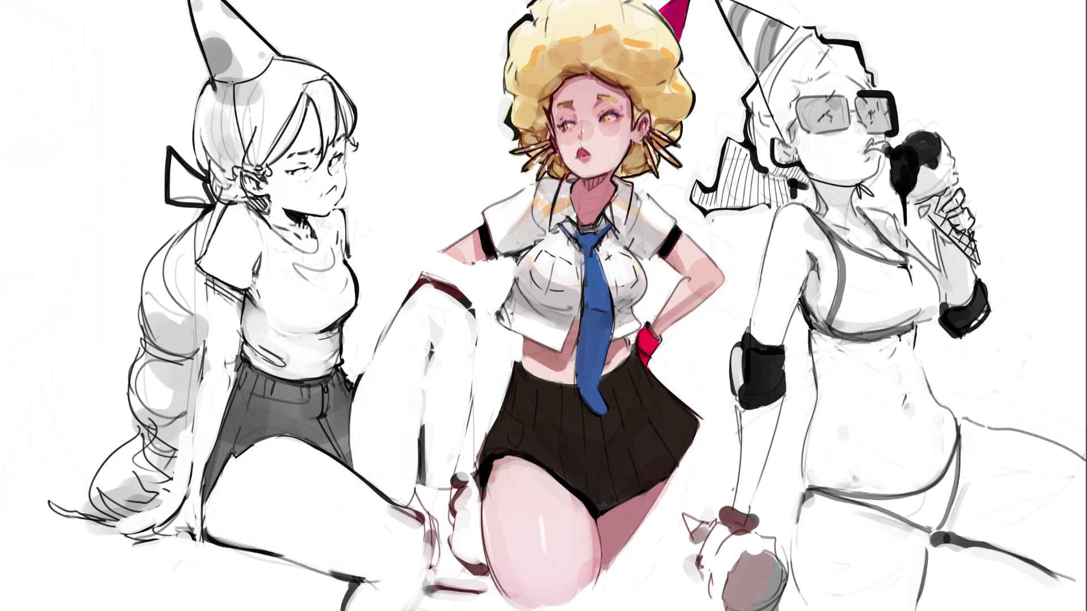
{"action": "left_click_drag", "start_coordinate": [636, 321], "coordinate": [643, 327]}
Step: Sharpen the black skirt's right edge and darken its lower hem and shading
{"action": "left_click_drag", "start_coordinate": [688, 406], "coordinate": [701, 418]}
{"action": "left_click_drag", "start_coordinate": [697, 429], "coordinate": [702, 421]}
{"action": "left_click_drag", "start_coordinate": [641, 493], "coordinate": [600, 517]}
{"action": "mouse_move", "coordinate": [553, 471]}
{"action": "left_mouse_down"}
{"action": "mouse_move", "coordinate": [576, 488]}
{"action": "mouse_move", "coordinate": [562, 461]}
{"action": "left_mouse_up"}
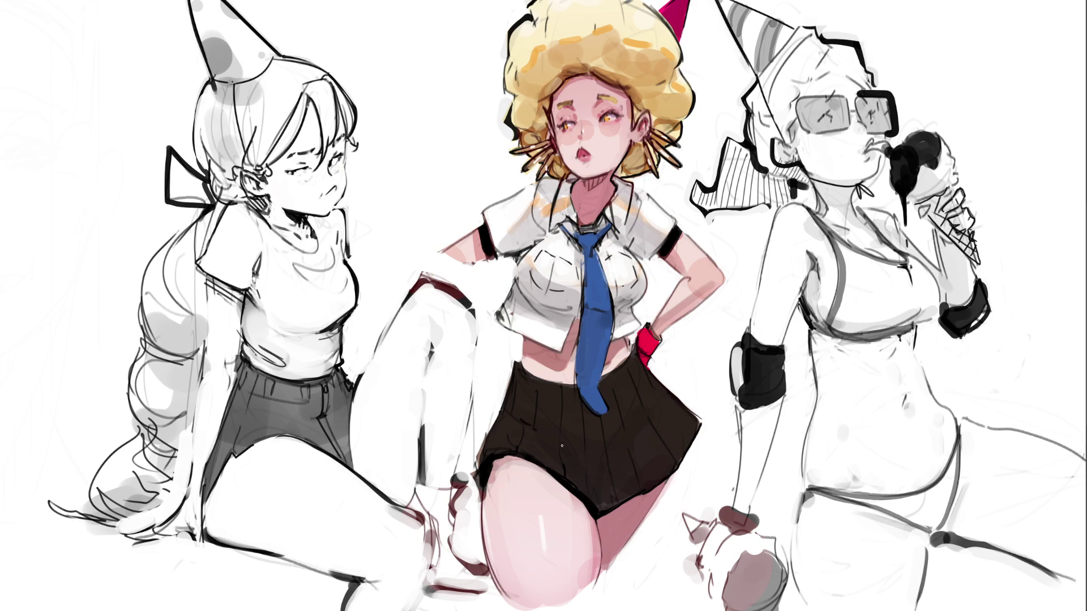
{"action": "mouse_move", "coordinate": [566, 449]}
{"action": "left_mouse_down"}
{"action": "mouse_move", "coordinate": [596, 493]}
{"action": "mouse_move", "coordinate": [619, 450]}
{"action": "left_mouse_up"}
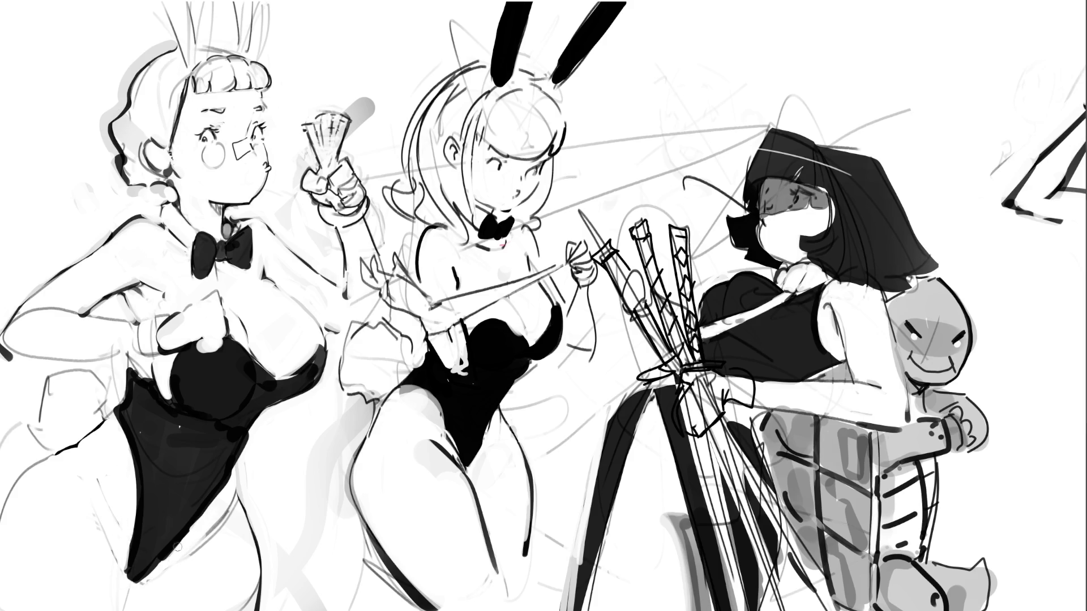
Step: Trace dark lines along the left bunny girl's leotard edge, undoing a stray stroke and redrawing the lower tip
{"action": "left_click_drag", "start_coordinate": [208, 501], "coordinate": [150, 571]}
{"action": "left_click_drag", "start_coordinate": [235, 472], "coordinate": [269, 599]}
{"action": "key", "text": "ctrl+z"}
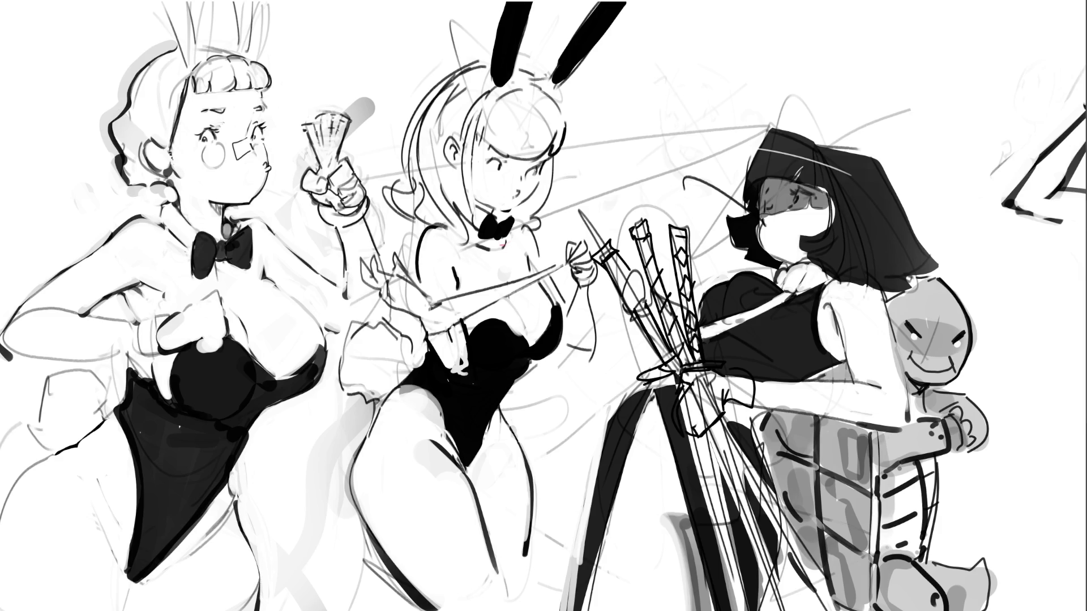
{"action": "left_click_drag", "start_coordinate": [116, 570], "coordinate": [126, 610]}
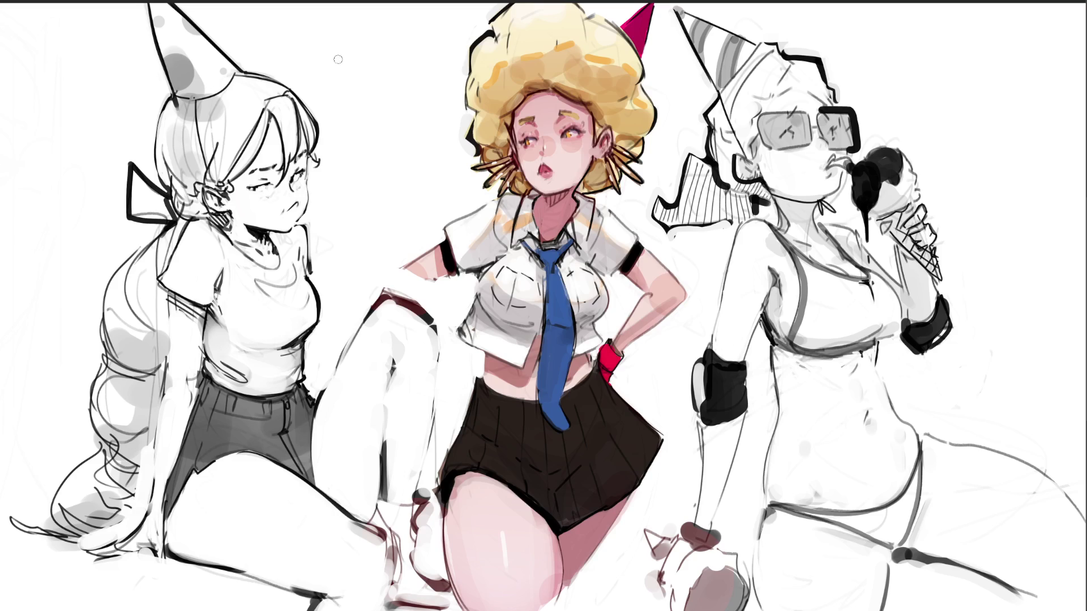
Step: Brush a black letter B, stem and curved bowl, above the left girl's party hat
{"action": "left_click_drag", "start_coordinate": [309, 58], "coordinate": [318, 83]}
{"action": "mouse_move", "coordinate": [289, 61]}
{"action": "left_mouse_down"}
{"action": "mouse_move", "coordinate": [315, 57]}
{"action": "mouse_move", "coordinate": [307, 89]}
{"action": "left_mouse_up"}
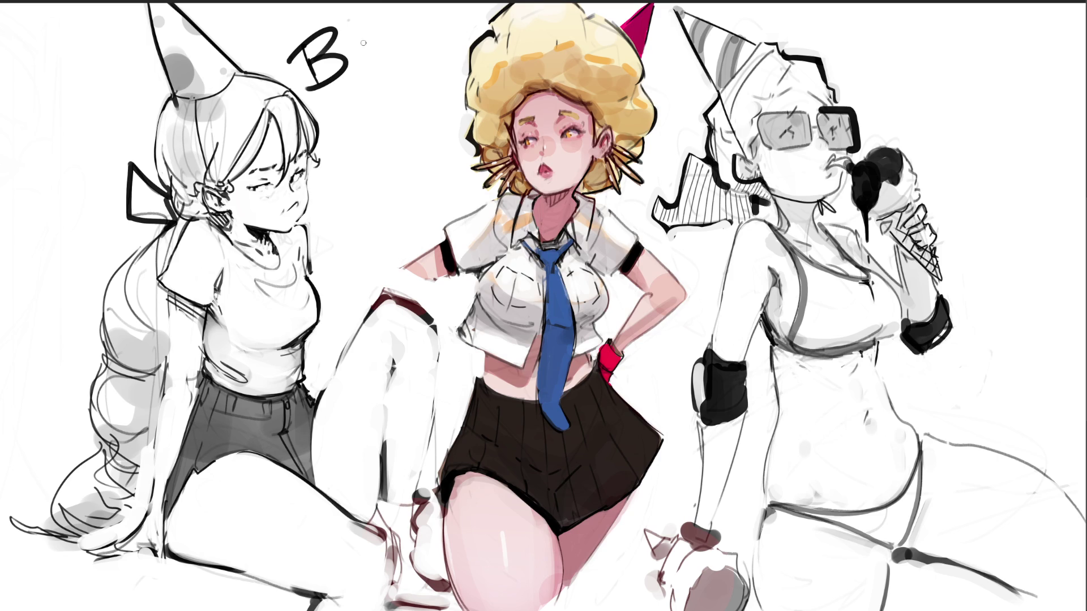
Step: Letter a Y and an E after the B to spell BYE
{"action": "left_click_drag", "start_coordinate": [362, 31], "coordinate": [356, 57]}
{"action": "left_click_drag", "start_coordinate": [382, 18], "coordinate": [373, 89]}
{"action": "mouse_move", "coordinate": [383, 16]}
{"action": "left_mouse_down"}
{"action": "mouse_move", "coordinate": [370, 58]}
{"action": "mouse_move", "coordinate": [397, 86]}
{"action": "mouse_move", "coordinate": [432, 19]}
{"action": "left_mouse_up"}
{"action": "left_click", "coordinate": [395, 26]}
{"action": "left_click_drag", "start_coordinate": [394, 60], "coordinate": [430, 44]}
{"action": "left_click_drag", "start_coordinate": [395, 85], "coordinate": [443, 65]}
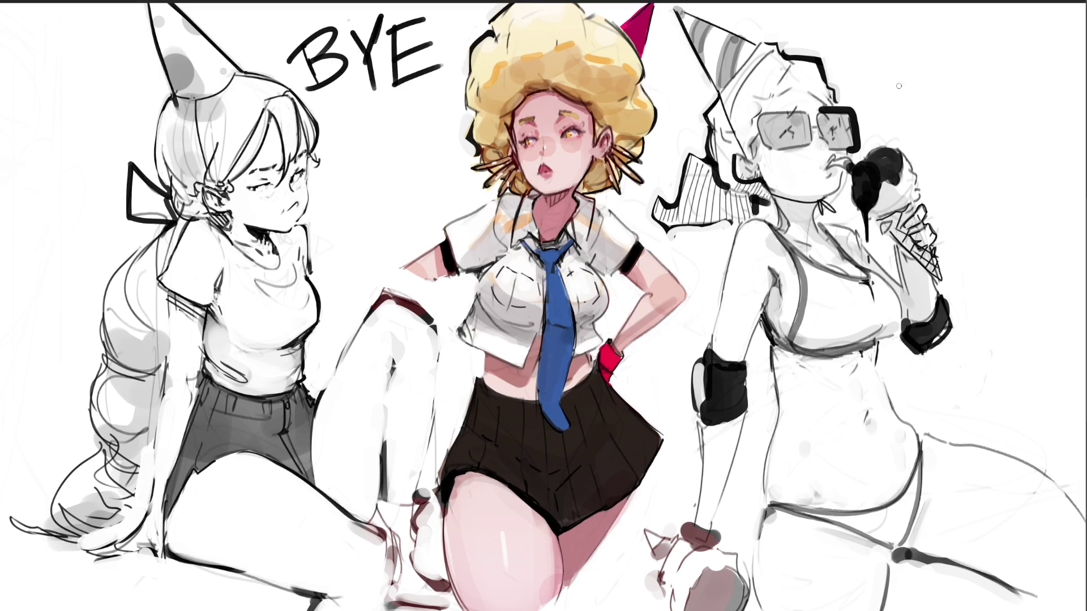
Step: Draw a capital E beside the sunglasses girl to start a vertical word
{"action": "left_click_drag", "start_coordinate": [896, 51], "coordinate": [904, 103]}
{"action": "left_click_drag", "start_coordinate": [881, 57], "coordinate": [929, 36]}
{"action": "left_click_drag", "start_coordinate": [892, 81], "coordinate": [942, 58]}
{"action": "left_click", "coordinate": [940, 112]}
{"action": "mouse_move", "coordinate": [901, 103]}
{"action": "left_mouse_down"}
{"action": "mouse_move", "coordinate": [970, 80]}
{"action": "mouse_move", "coordinate": [946, 174]}
{"action": "left_mouse_up"}
Step: Add N, D and small 'ing' downward so the vertical word reads ENDing
{"action": "left_click_drag", "start_coordinate": [942, 113], "coordinate": [963, 177]}
{"action": "left_click", "coordinate": [958, 106]}
{"action": "left_click_drag", "start_coordinate": [964, 106], "coordinate": [959, 247]}
{"action": "left_click_drag", "start_coordinate": [956, 192], "coordinate": [995, 346]}
{"action": "left_click", "coordinate": [973, 263]}
{"action": "left_click_drag", "start_coordinate": [996, 363], "coordinate": [1003, 372]}
{"action": "mouse_move", "coordinate": [996, 365]}
{"action": "left_mouse_down"}
{"action": "mouse_move", "coordinate": [976, 374]}
{"action": "mouse_move", "coordinate": [1001, 364]}
{"action": "left_mouse_up"}
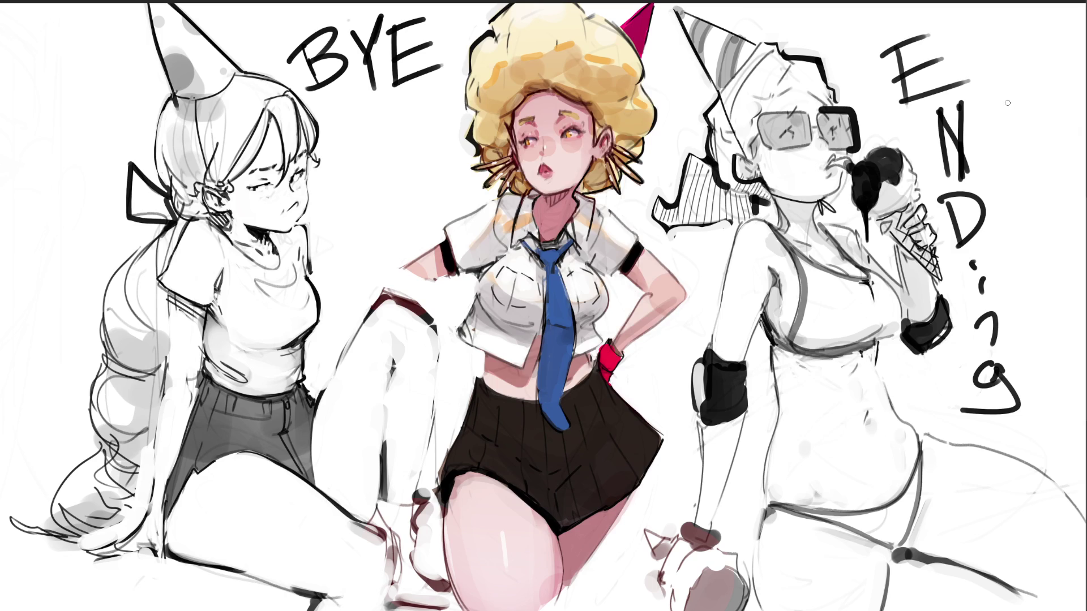
Step: Letter a second BYE directly under the first one
{"action": "left_click_drag", "start_coordinate": [345, 128], "coordinate": [346, 177]}
{"action": "mouse_move", "coordinate": [334, 133]}
{"action": "left_mouse_down"}
{"action": "mouse_move", "coordinate": [337, 175]}
{"action": "mouse_move", "coordinate": [358, 171]}
{"action": "left_mouse_up"}
{"action": "mouse_move", "coordinate": [365, 126]}
{"action": "left_mouse_down"}
{"action": "mouse_move", "coordinate": [378, 146]}
{"action": "mouse_move", "coordinate": [371, 173]}
{"action": "mouse_move", "coordinate": [396, 126]}
{"action": "left_mouse_up"}
{"action": "mouse_move", "coordinate": [391, 134]}
{"action": "left_mouse_down"}
{"action": "mouse_move", "coordinate": [411, 117]}
{"action": "mouse_move", "coordinate": [434, 146]}
{"action": "left_mouse_up"}
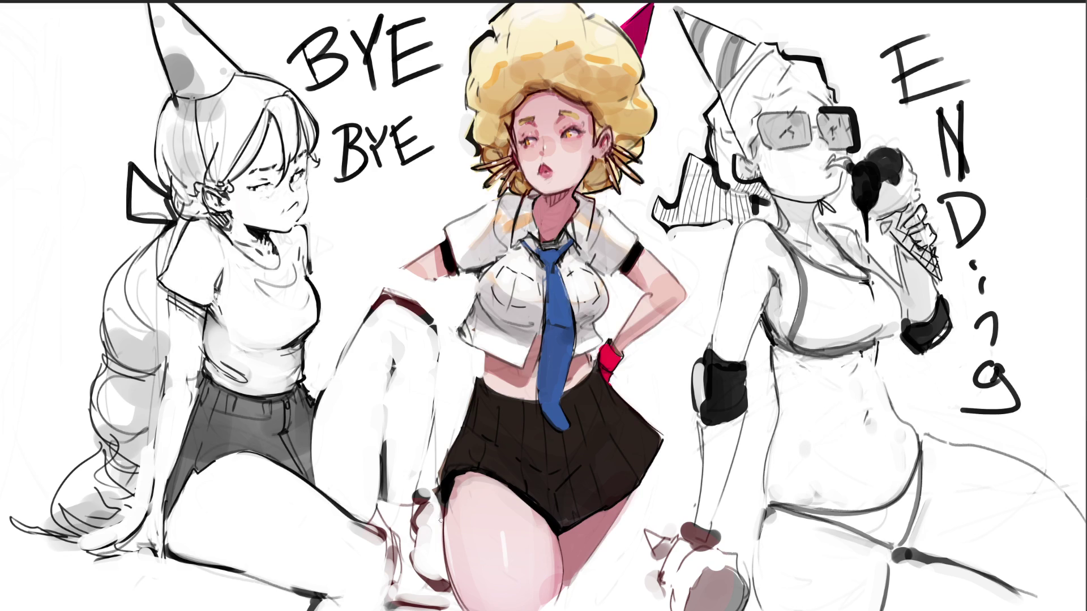